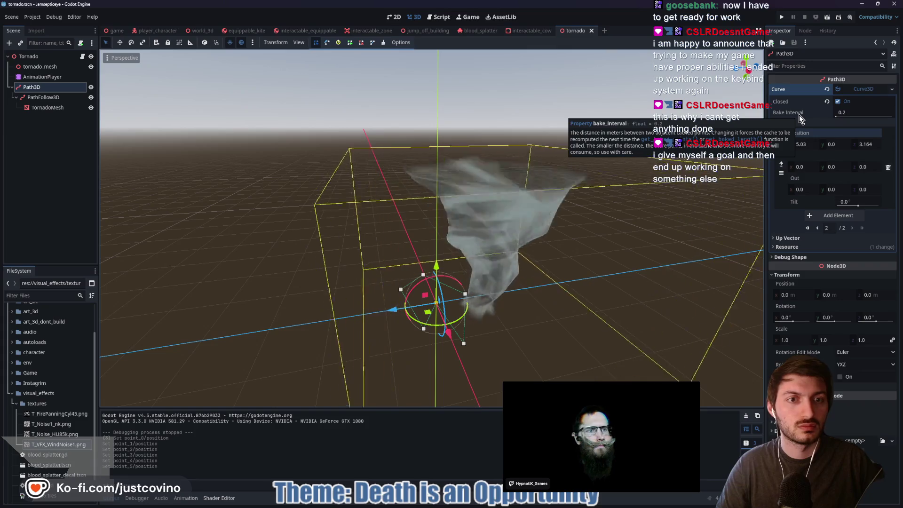
Adjust the Path3D curve's Bake Interval value in the Inspector.
{"action": "left_click_drag", "start_coordinate": [847, 114], "coordinate": [884, 113]}
{"action": "scroll", "coordinate": [493, 345], "scroll_direction": "up", "scroll_amount": 5}
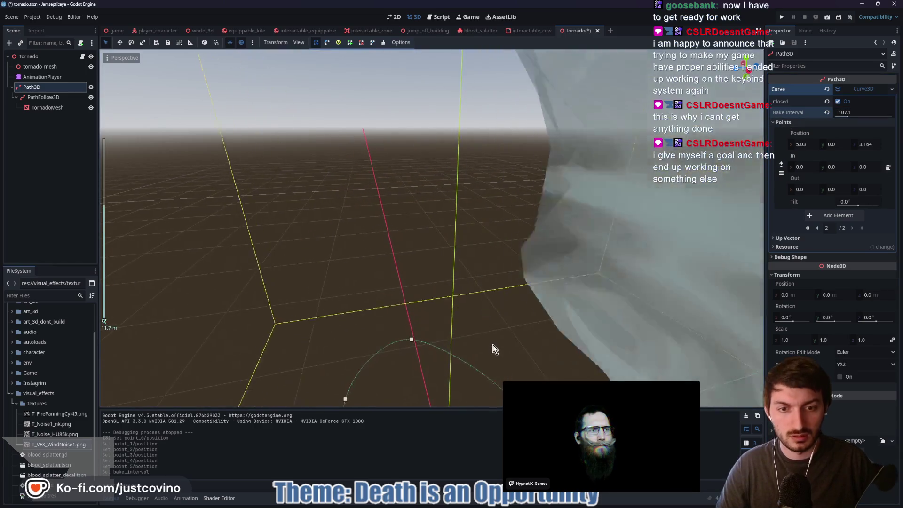
{"action": "mouse_move", "coordinate": [846, 112]}
{"action": "left_mouse_down"}
{"action": "mouse_move", "coordinate": [828, 111]}
{"action": "mouse_move", "coordinate": [839, 117]}
{"action": "left_mouse_up"}
{"action": "type", "text": "0.2"}
Save the tornado scene and open the Tornado node's tornado.gd script.
{"action": "mouse_move", "coordinate": [462, 197]}
{"action": "left_mouse_down"}
{"action": "mouse_move", "coordinate": [532, 227]}
{"action": "mouse_move", "coordinate": [533, 218]}
{"action": "left_mouse_up"}
{"action": "key", "text": "ctrl+s"}
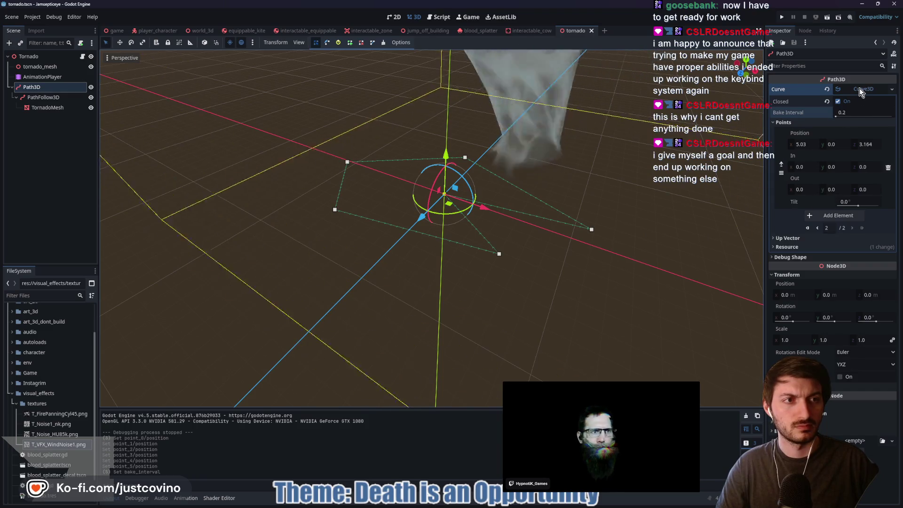
{"action": "left_click", "coordinate": [83, 57]}
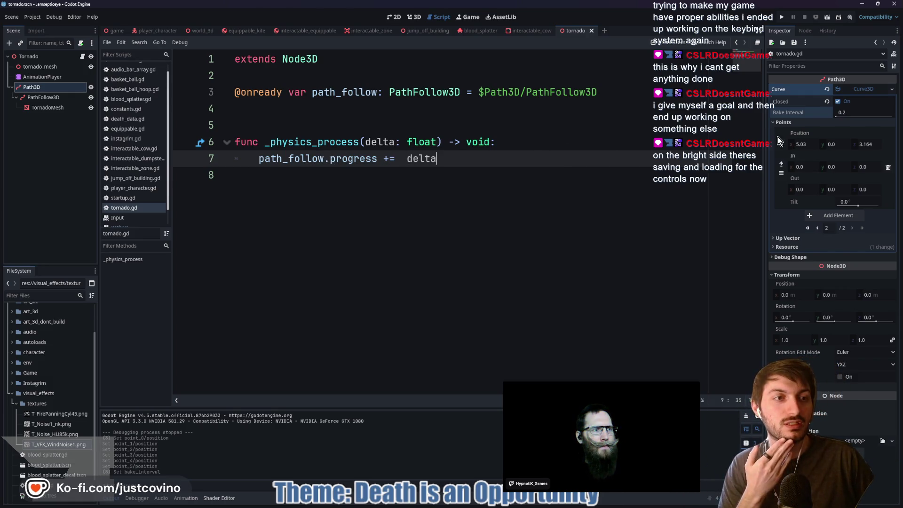
Turn off Cubic Interp on the PathFollow3D node and save the tornado scene.
{"action": "left_click", "coordinate": [859, 90]}
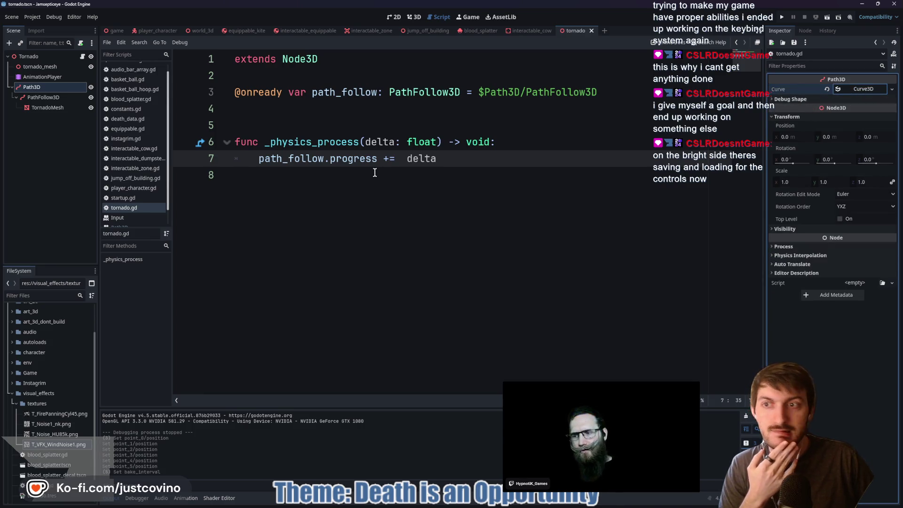
{"action": "left_click", "coordinate": [45, 98]}
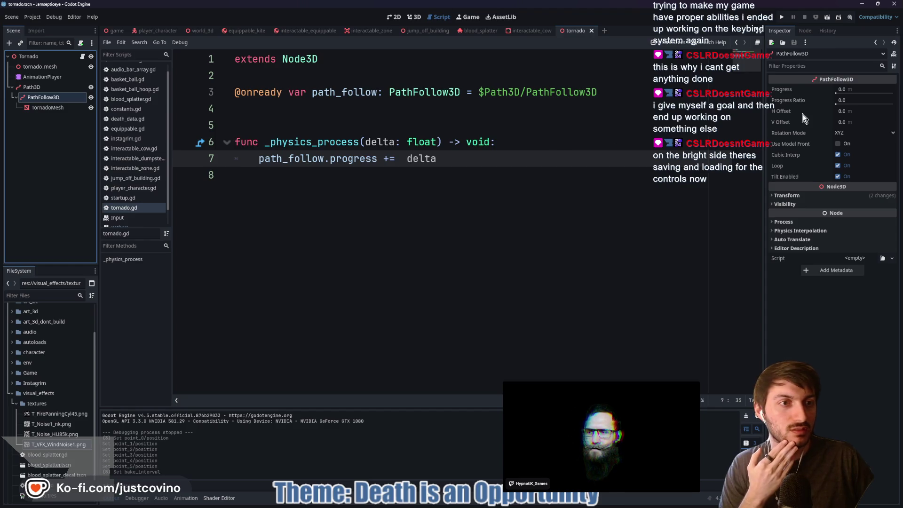
{"action": "mouse_move", "coordinate": [793, 158]}
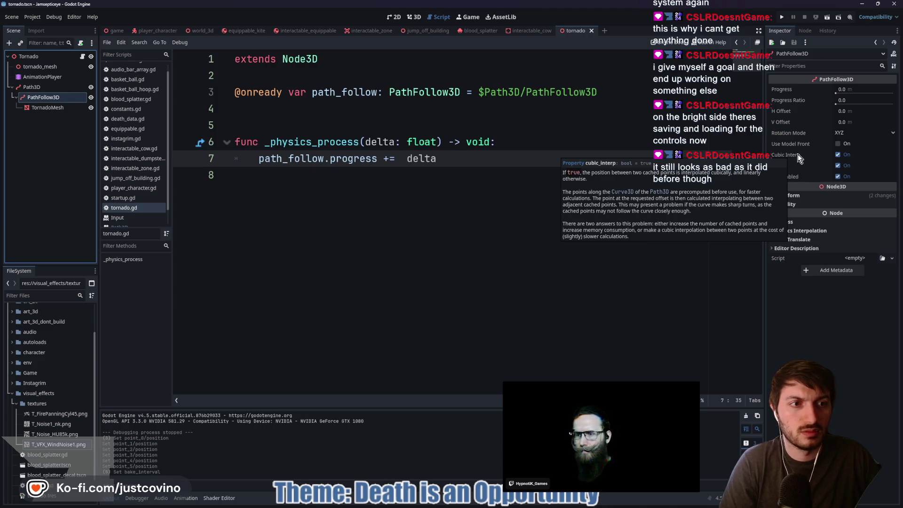
{"action": "left_click", "coordinate": [838, 155]}
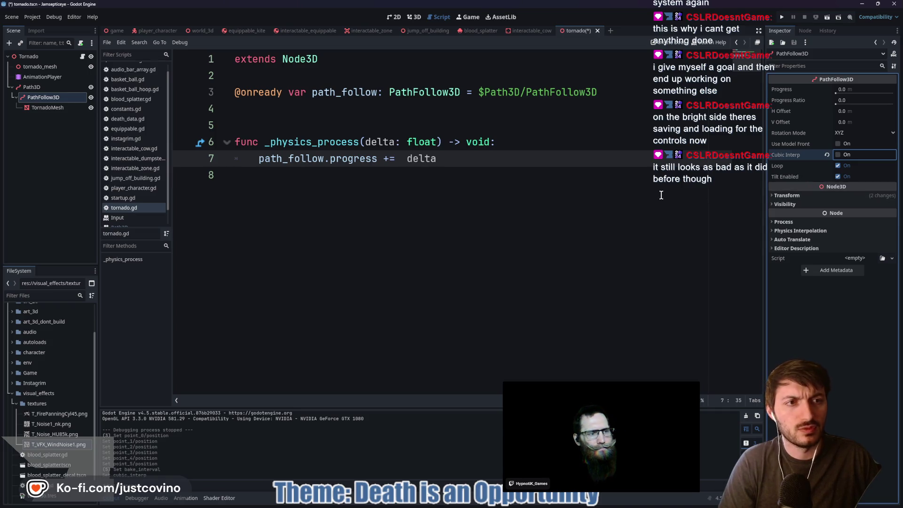
{"action": "key", "text": "ctrl+s"}
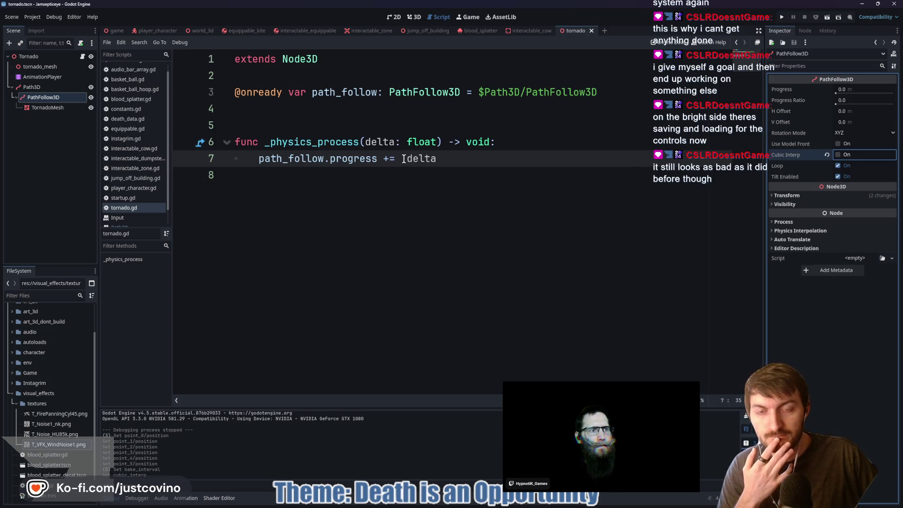
Change line 7 to 'path_follow.progress += (delta * 0.15)', save, and run the game scene.
{"action": "left_click", "coordinate": [439, 159]}
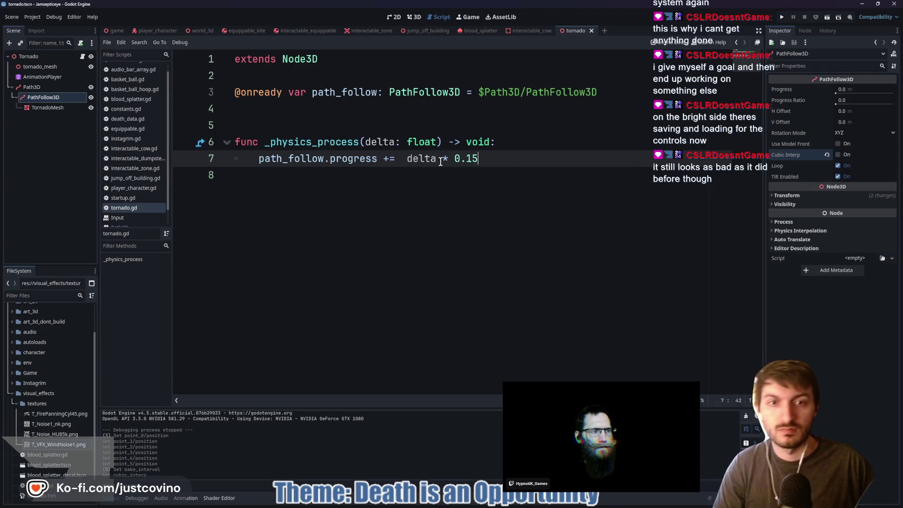
{"action": "key", "text": "ctrl+s"}
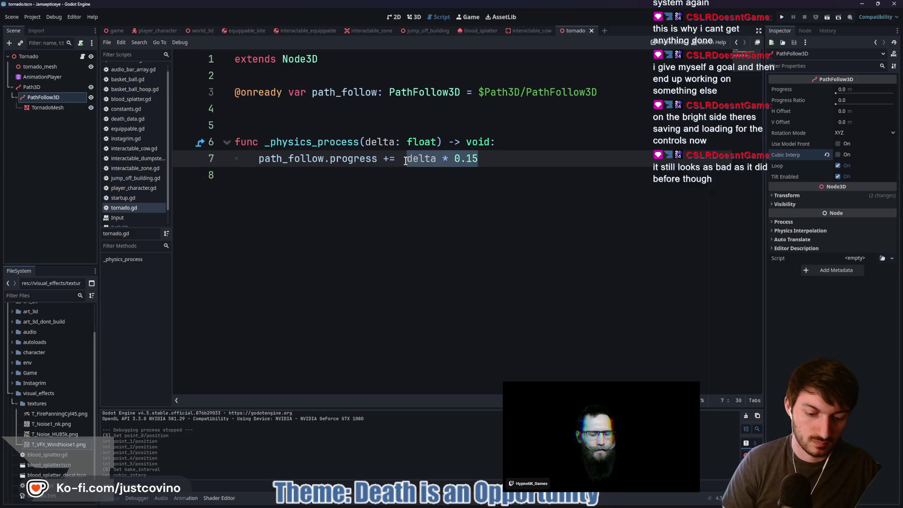
{"action": "key", "text": "ctrl+s"}
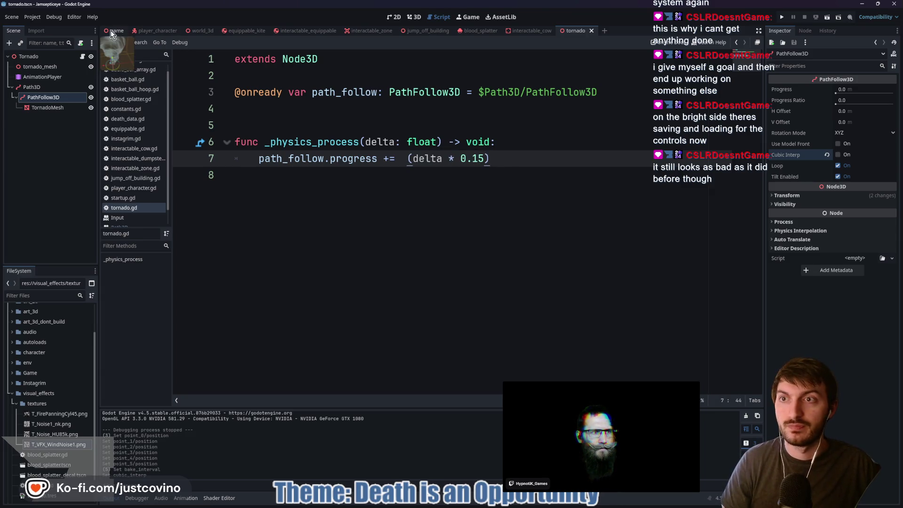
{"action": "left_click", "coordinate": [111, 31]}
{"action": "key", "text": "F5"}
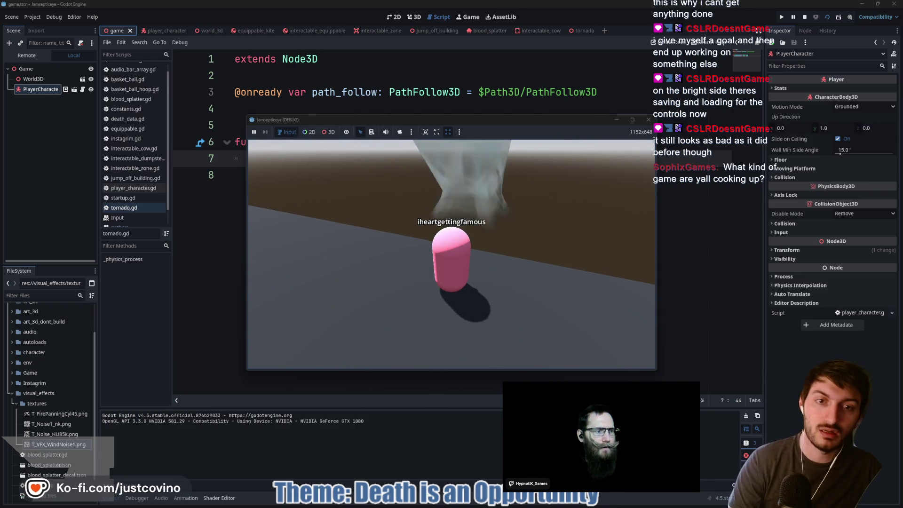
Stop the running game with F8 and return to the game scene's 3D view.
{"action": "key", "text": "F8"}
{"action": "left_click", "coordinate": [314, 190]}
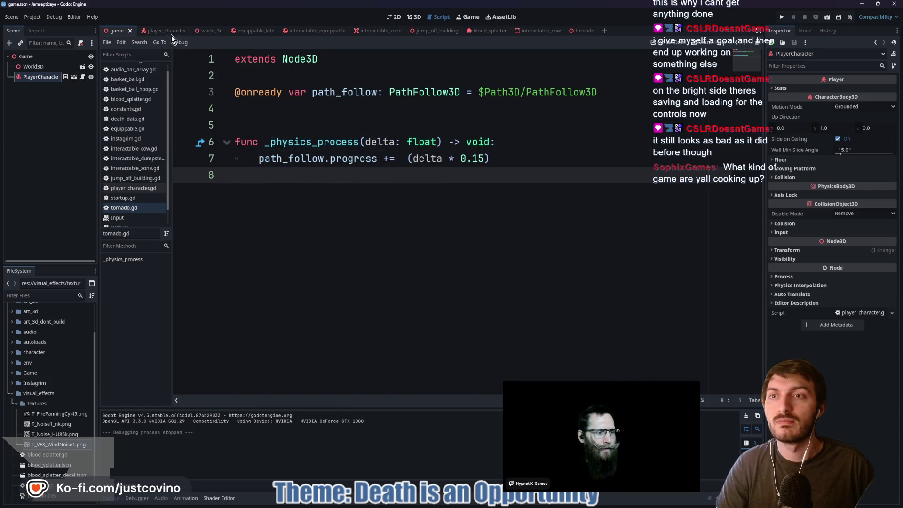
{"action": "left_click", "coordinate": [414, 17]}
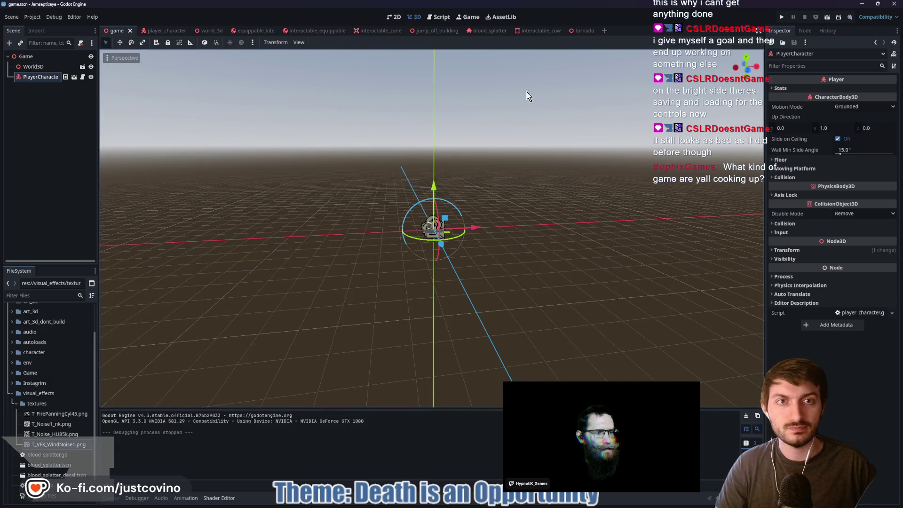
Drag the Tornado along the X axis in world_3d, then select tornado_mesh in the tornado scene.
{"action": "left_click", "coordinate": [202, 30]}
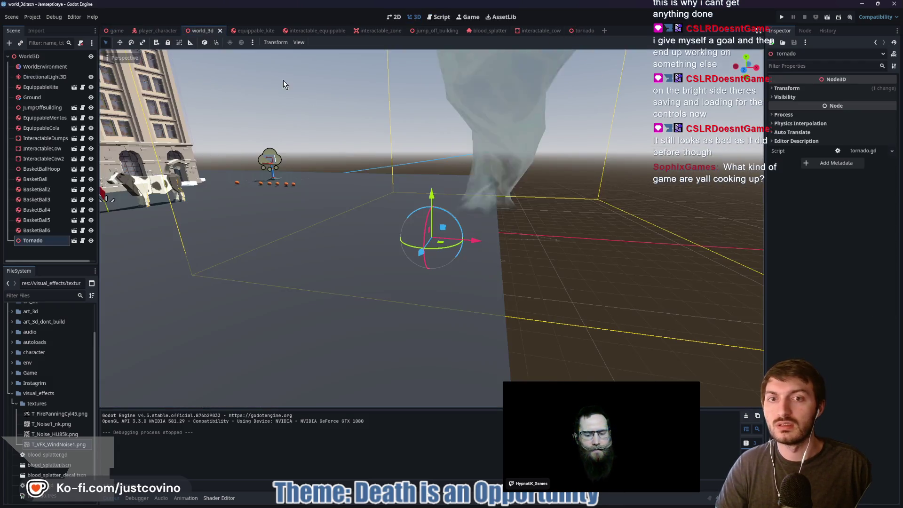
{"action": "left_click_drag", "start_coordinate": [477, 242], "coordinate": [381, 228]}
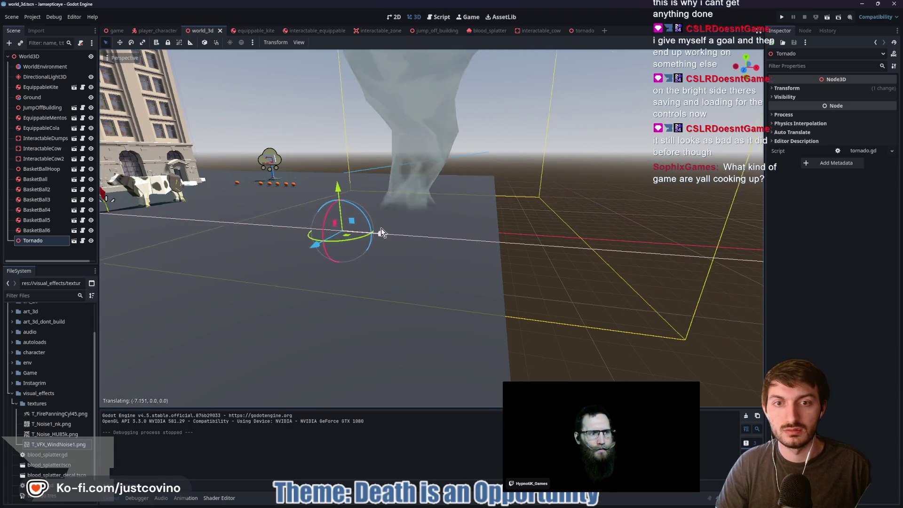
{"action": "left_click", "coordinate": [588, 31]}
{"action": "left_click", "coordinate": [37, 67]}
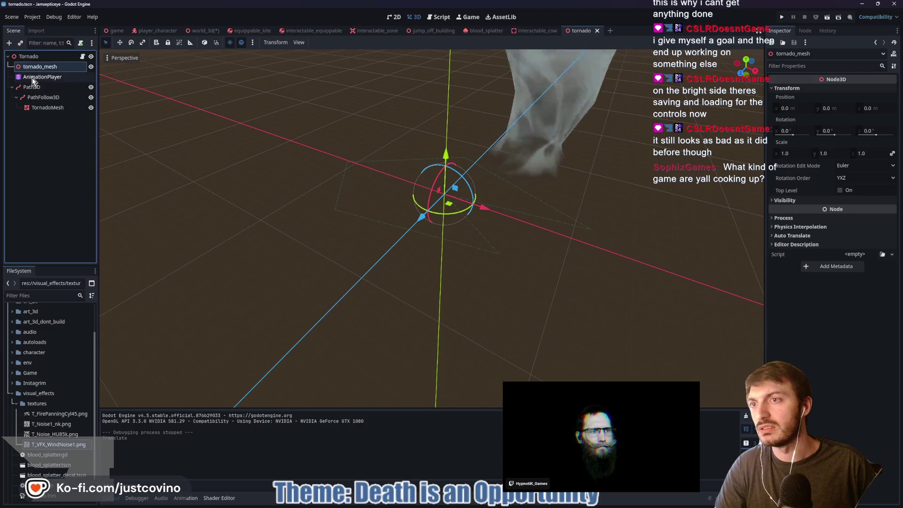
Reparent AnimationPlayer and Path3D under the tornado_mesh node.
{"action": "left_click", "coordinate": [32, 78], "text": "ctrl"}
{"action": "left_click", "coordinate": [30, 87], "text": "ctrl"}
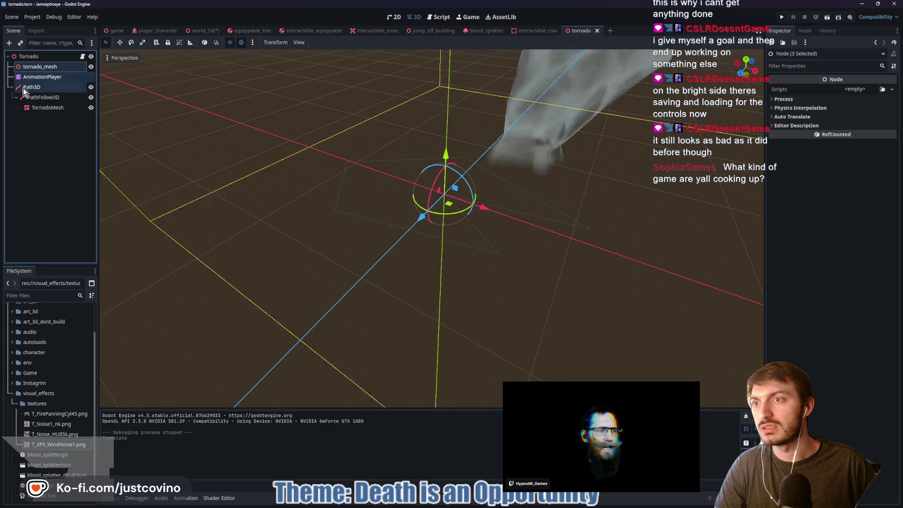
{"action": "mouse_move", "coordinate": [22, 82]}
{"action": "left_mouse_down"}
{"action": "mouse_move", "coordinate": [40, 91]}
{"action": "mouse_move", "coordinate": [44, 67]}
{"action": "left_mouse_up"}
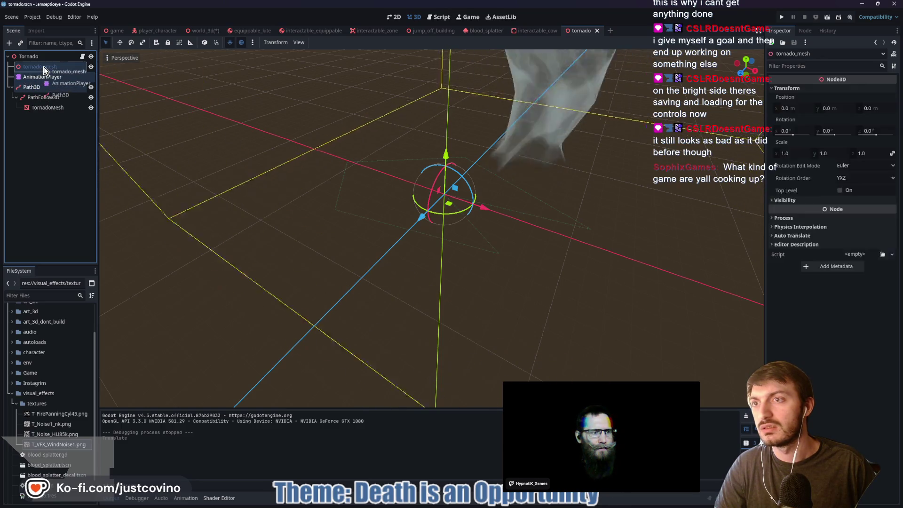
{"action": "left_click", "coordinate": [38, 77]}
{"action": "left_click", "coordinate": [31, 87], "text": "ctrl"}
{"action": "left_click_drag", "start_coordinate": [31, 77], "coordinate": [43, 68]}
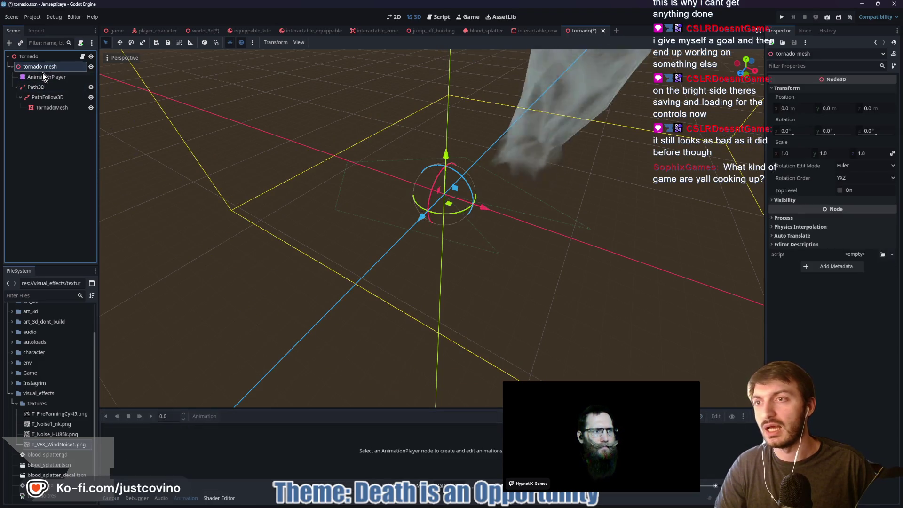
Set tornado_mesh's Scale to 0.5 and save the tornado scene.
{"action": "left_click_drag", "start_coordinate": [794, 155], "coordinate": [781, 155]}
{"action": "left_click", "coordinate": [797, 154]}
{"action": "type", "text": "0.5"}
{"action": "key", "text": "Return"}
{"action": "key", "text": "ctrl+s"}
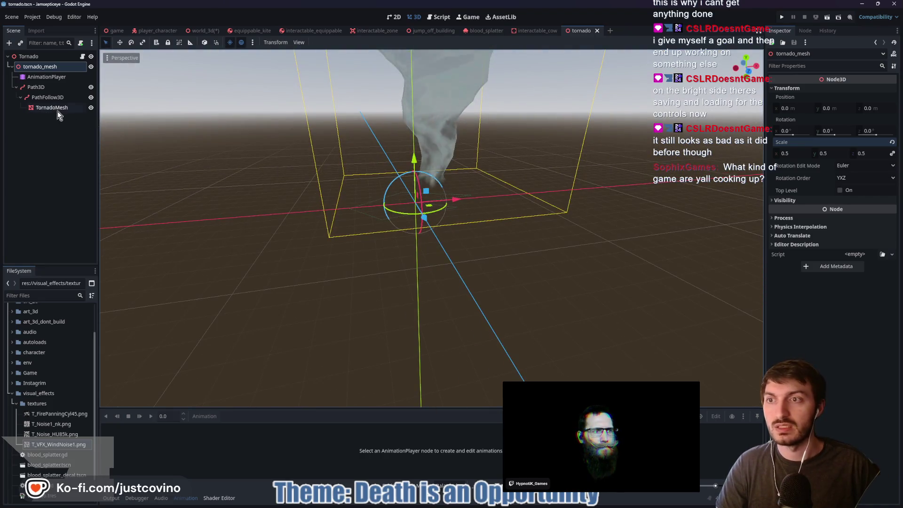
Lower TornadoMesh slightly along the Y axis using the front view, then save.
{"action": "left_click", "coordinate": [51, 108]}
{"action": "mouse_move", "coordinate": [432, 138]}
{"action": "left_mouse_down"}
{"action": "mouse_move", "coordinate": [450, 182]}
{"action": "mouse_move", "coordinate": [456, 135]}
{"action": "mouse_move", "coordinate": [453, 166]}
{"action": "left_mouse_up"}
{"action": "left_click", "coordinate": [748, 70]}
{"action": "key", "text": "ctrl+s"}
{"action": "mouse_move", "coordinate": [547, 168]}
{"action": "left_mouse_down"}
{"action": "mouse_move", "coordinate": [578, 216]}
{"action": "mouse_move", "coordinate": [600, 214]}
{"action": "mouse_move", "coordinate": [525, 197]}
{"action": "left_mouse_up"}
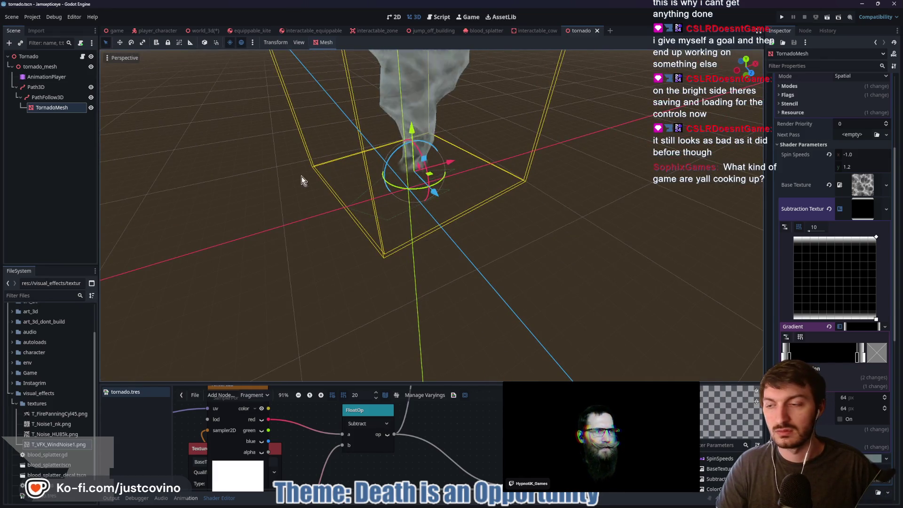
{"action": "left_click", "coordinate": [117, 31]}
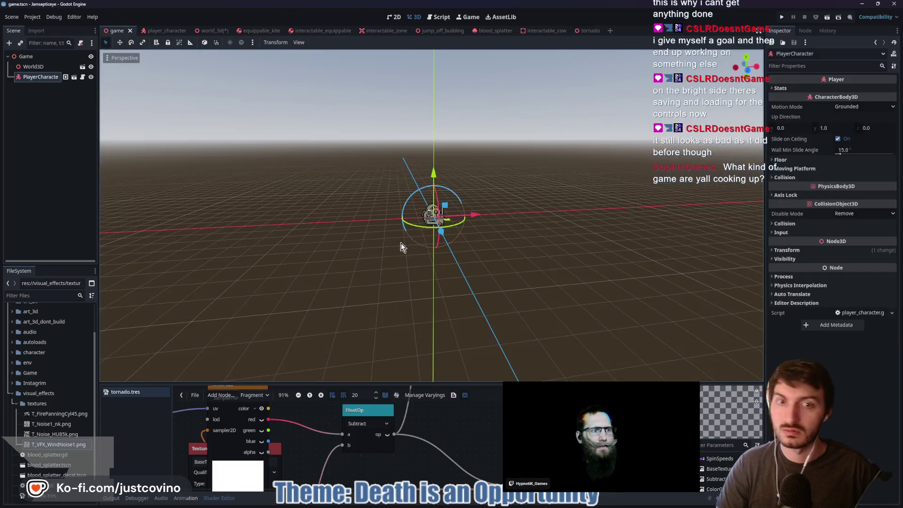
Replace line 3's node path with $tornado_mesh/Path3D/PathFollow3D via autocomplete and save the script.
{"action": "key", "text": "F5"}
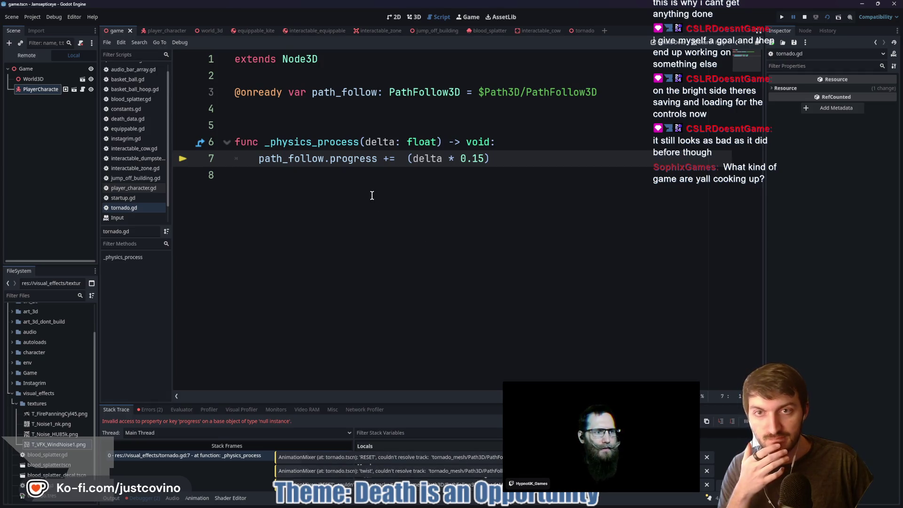
{"action": "left_click", "coordinate": [805, 17]}
{"action": "left_click_drag", "start_coordinate": [598, 92], "coordinate": [486, 93]}
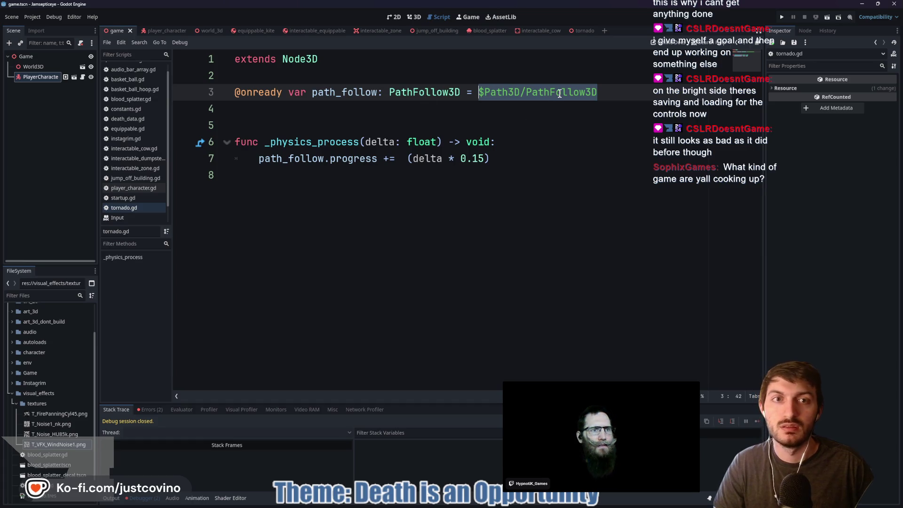
{"action": "key", "text": "BackSpace"}
{"action": "type", "text": "$"}
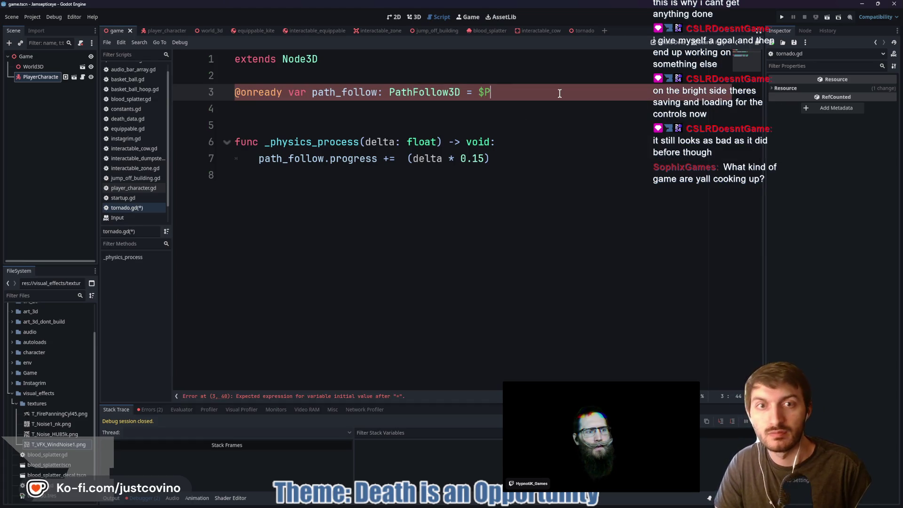
{"action": "left_click", "coordinate": [583, 31]}
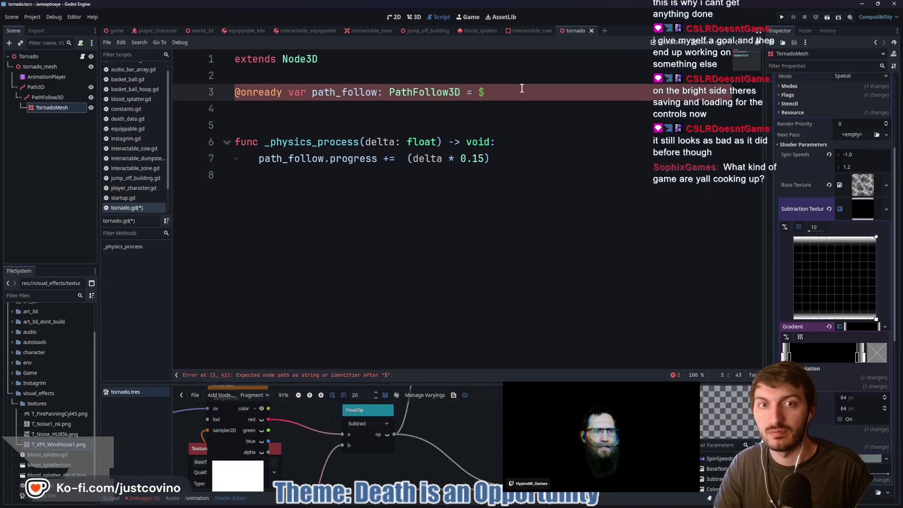
{"action": "type", "text": "Path"}
{"action": "key", "text": "Down"}
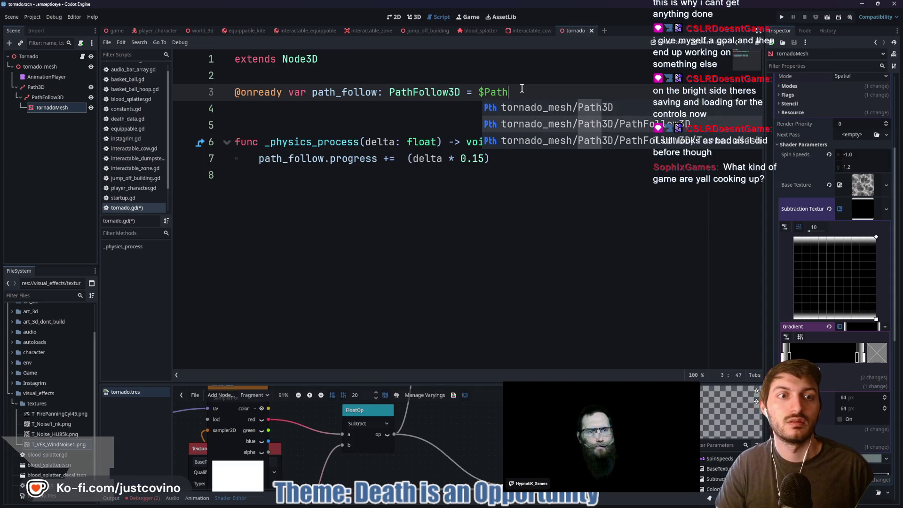
{"action": "key", "text": "Return"}
{"action": "left_click", "coordinate": [487, 124]}
{"action": "key", "text": "ctrl+s"}
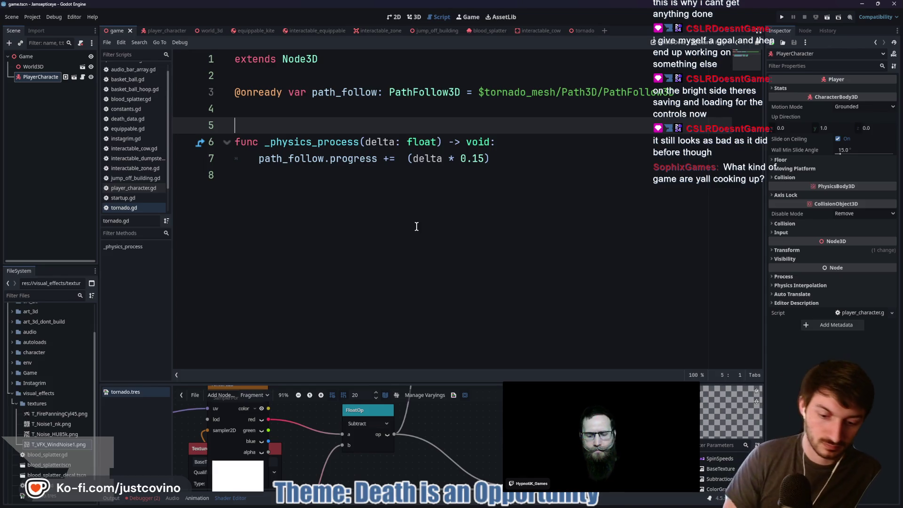
Test-run the game with the smaller tornado, then stop it.
{"action": "key", "text": "F5"}
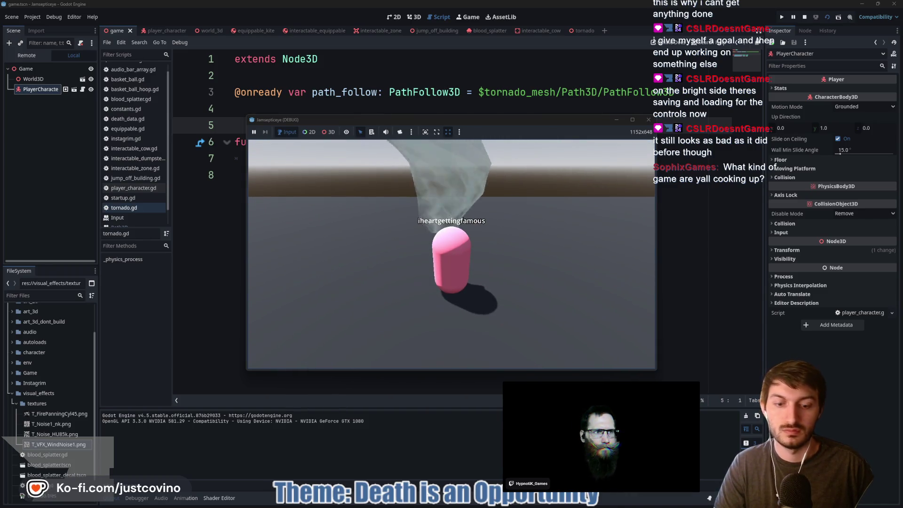
{"action": "key", "text": "F8"}
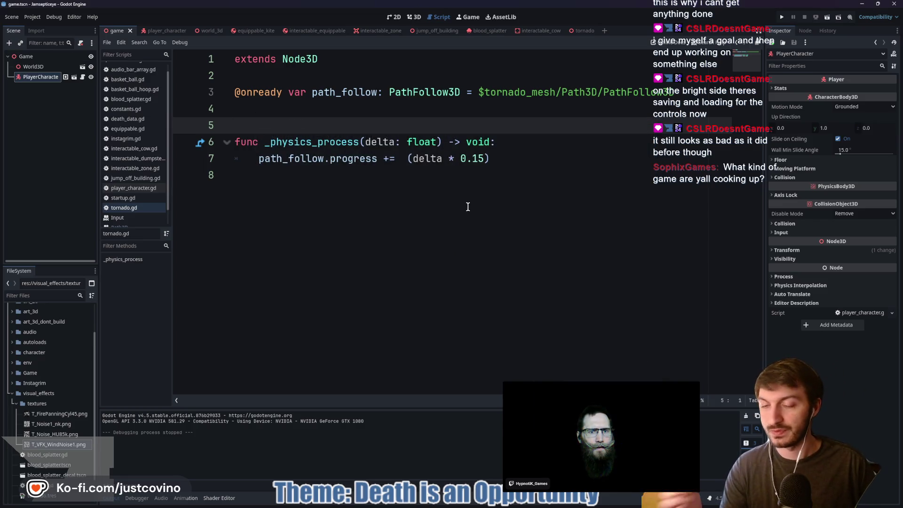
{"action": "left_click", "coordinate": [463, 190]}
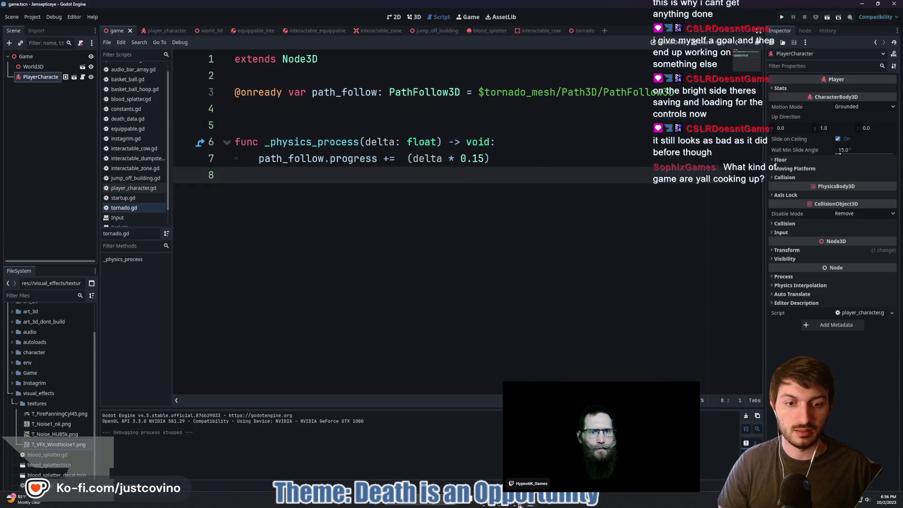
Enter commit summary 'TornadoMeshAdded' and a 'still lots to do' description in GitHub Desktop.
{"action": "left_click", "coordinate": [491, 503]}
{"action": "left_click", "coordinate": [282, 316]}
{"action": "type", "text": "t"}
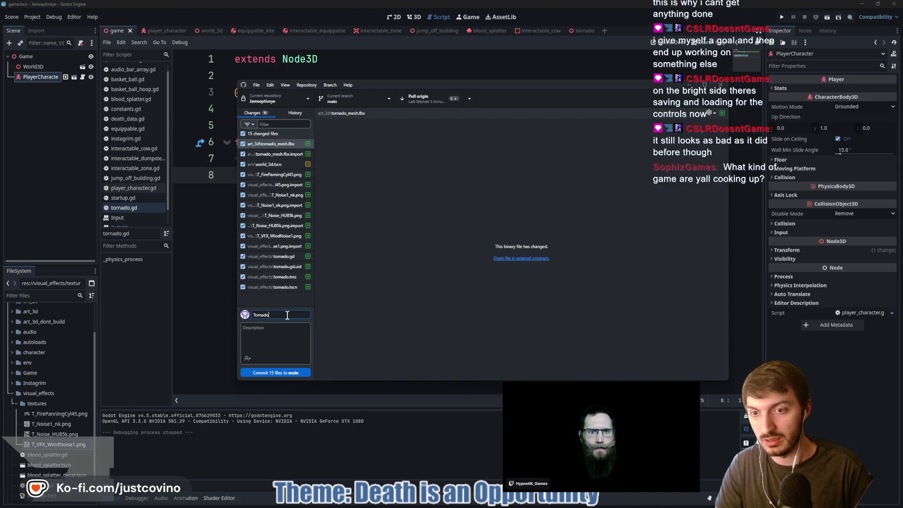
{"action": "type", "text": "Added"}
{"action": "left_click", "coordinate": [277, 333]}
{"action": "type", "text": "sti"}
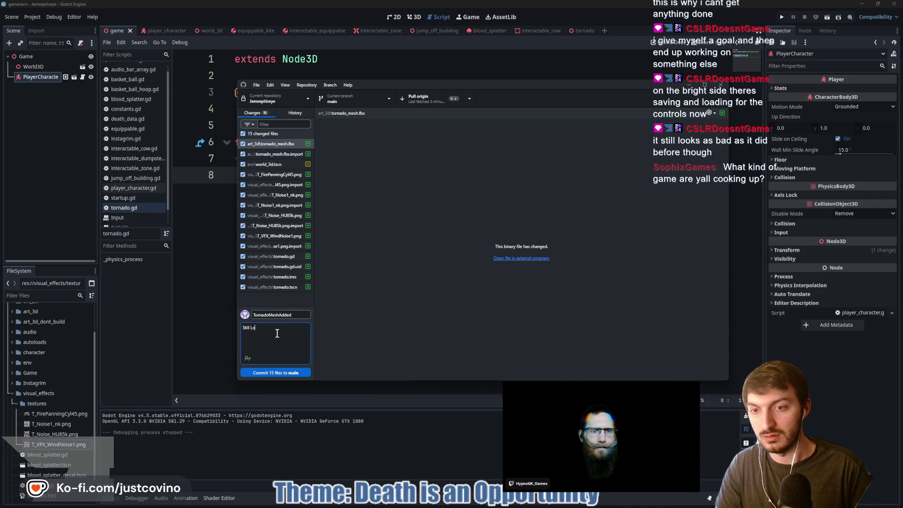
{"action": "type", "text": " it"}
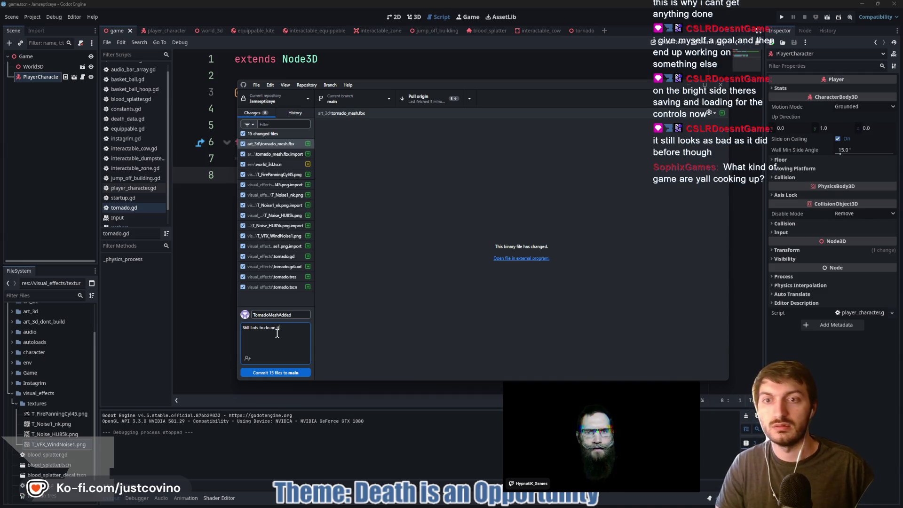
{"action": "left_click", "coordinate": [277, 373]}
{"action": "left_click", "coordinate": [214, 318]}
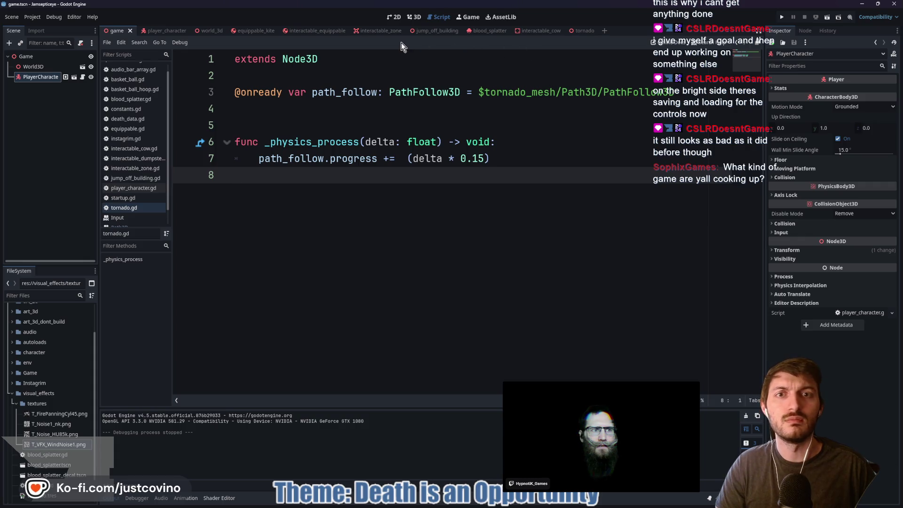
Delete the three unused texture files in the FileSystem dock, keeping only T_VFX_WindNoise1.png.
{"action": "left_click", "coordinate": [575, 32]}
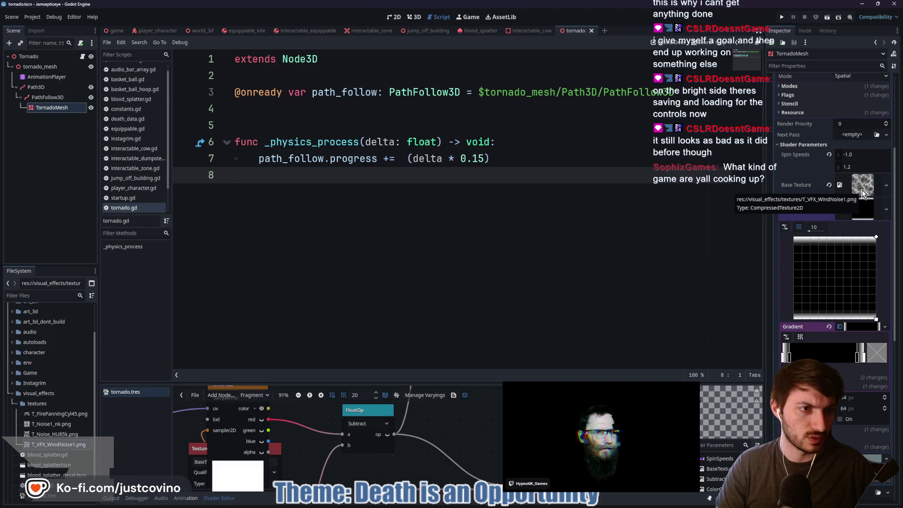
{"action": "left_click", "coordinate": [858, 214]}
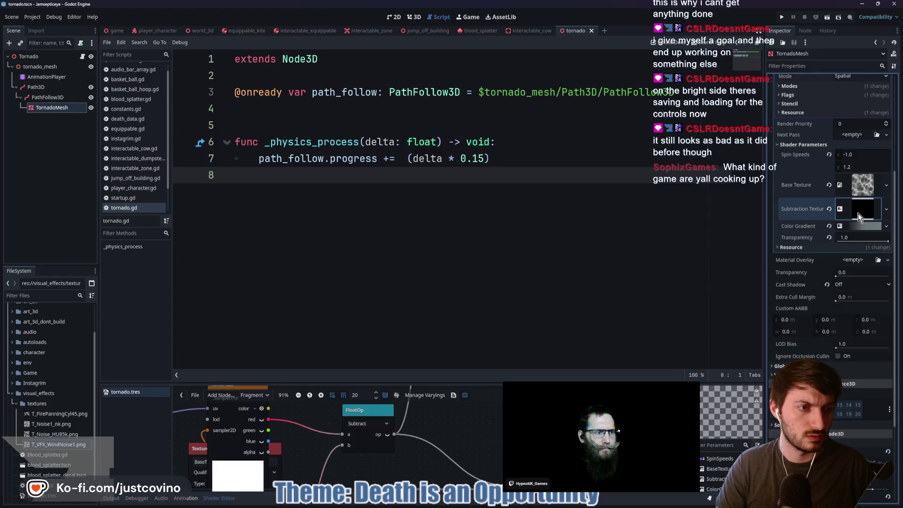
{"action": "left_click", "coordinate": [51, 434]}
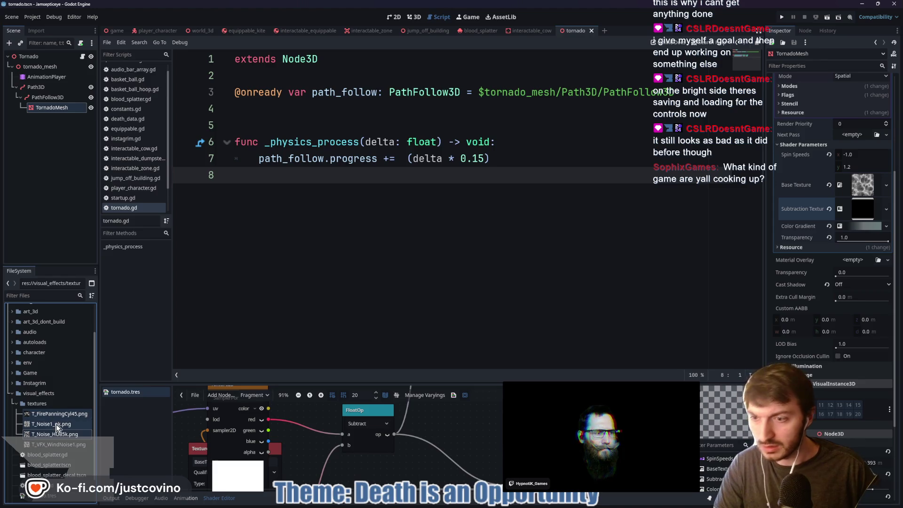
{"action": "key", "text": "Delete"}
{"action": "left_click", "coordinate": [412, 292]}
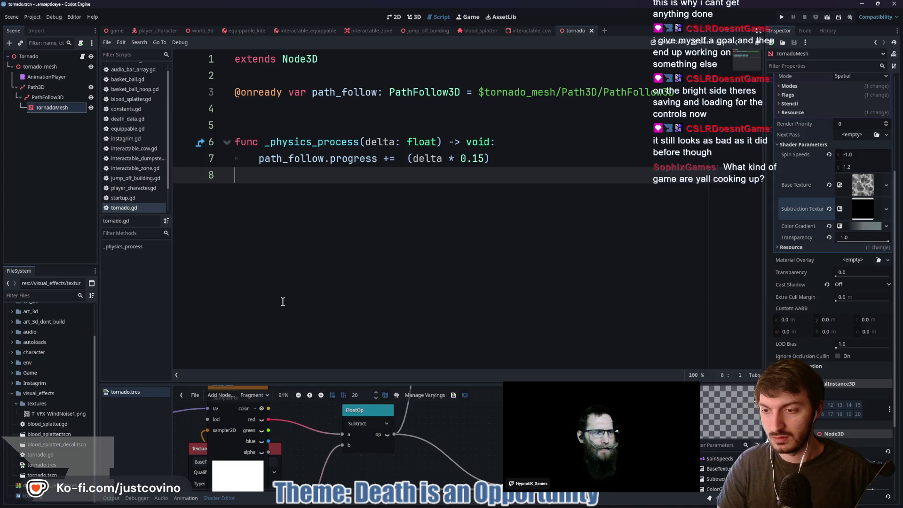
{"action": "mouse_move", "coordinate": [486, 505]}
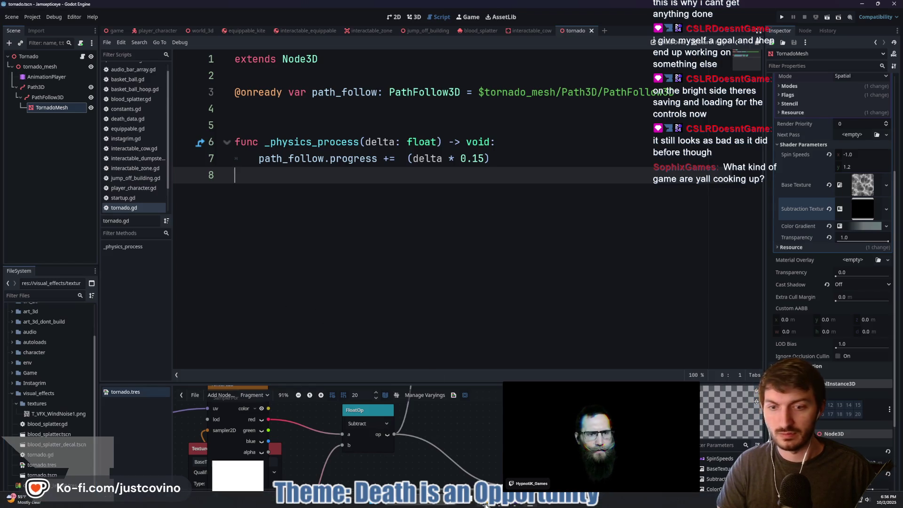
{"action": "left_click", "coordinate": [516, 504]}
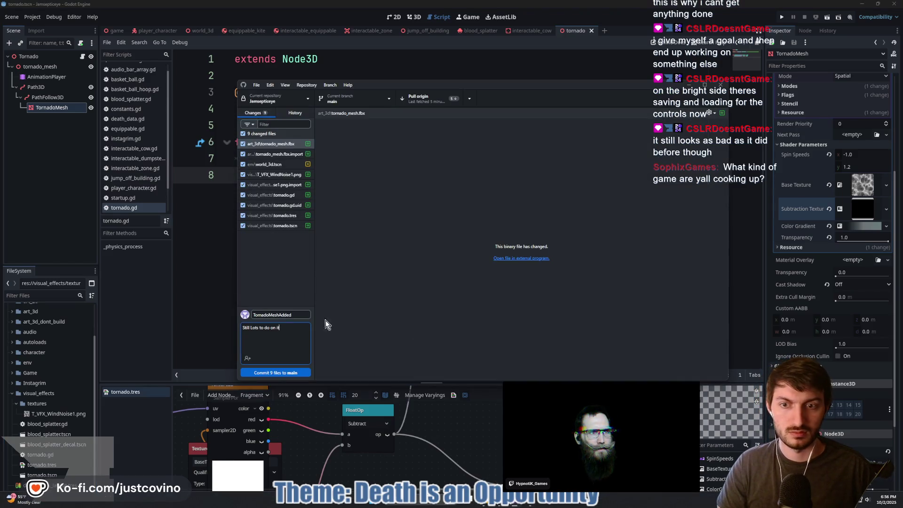
Commit the 9 files to main, then pull and push origin.
{"action": "left_click", "coordinate": [276, 373]}
{"action": "left_click", "coordinate": [607, 178]}
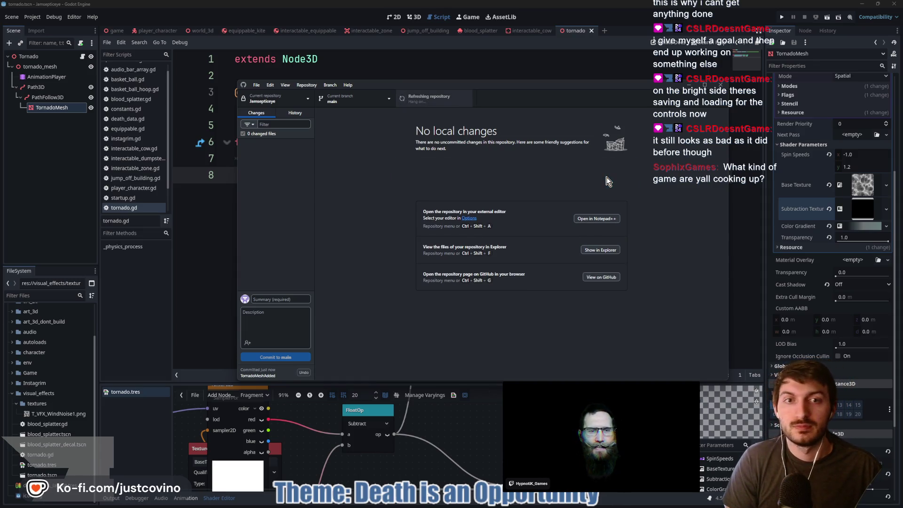
{"action": "left_click", "coordinate": [607, 180]}
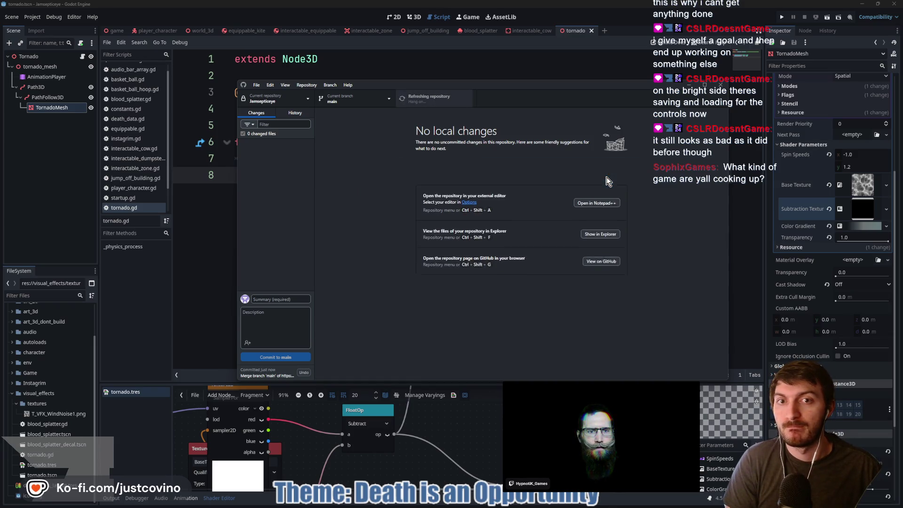
{"action": "left_click", "coordinate": [208, 256]}
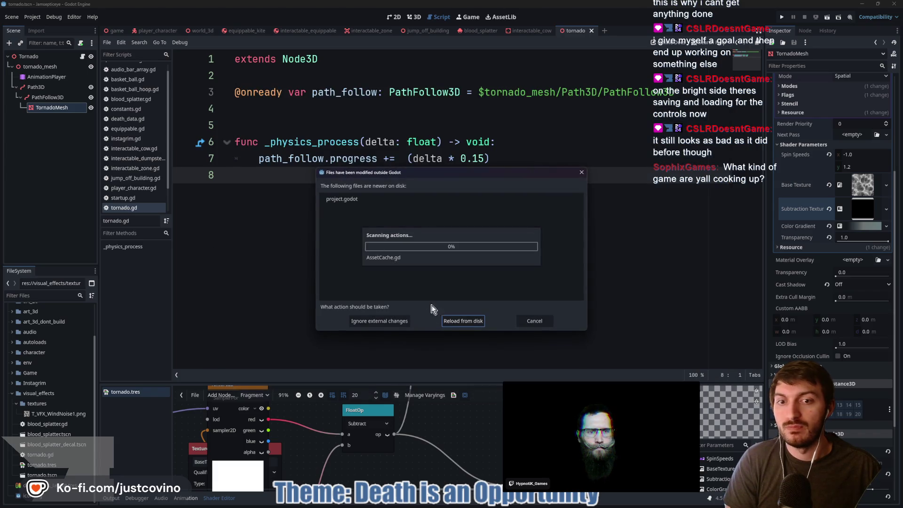
Choose Reload from disk for the externally changed project.godot.
{"action": "left_click", "coordinate": [467, 324]}
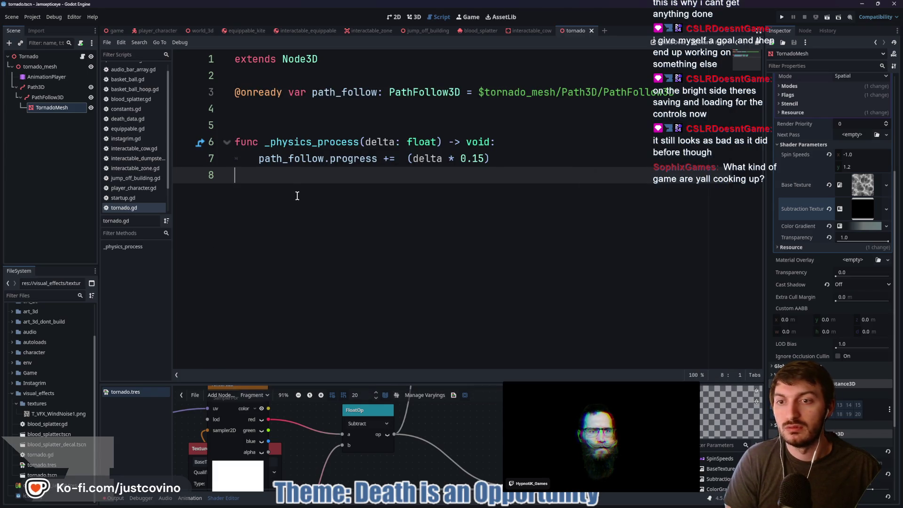